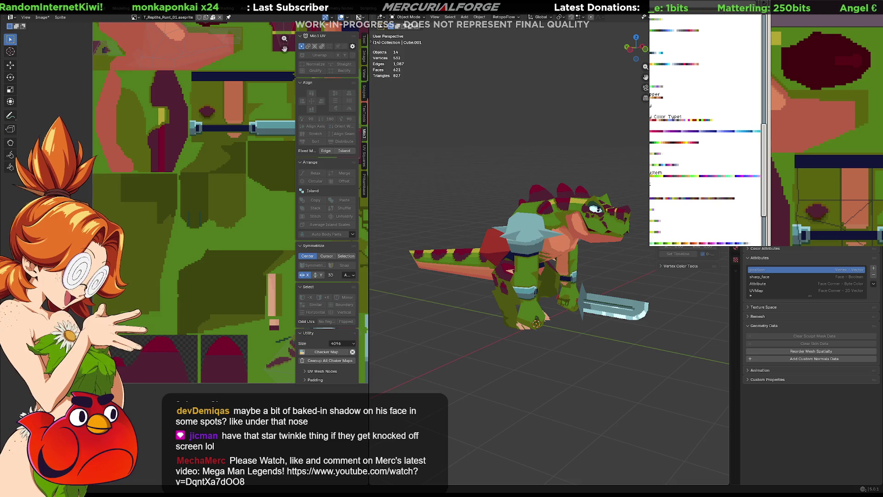
Step: Return the texture to the orange, grey and navy palette and overwrite T_Reptile_Runt_01.png
{"action": "left_click", "coordinate": [756, 139]}
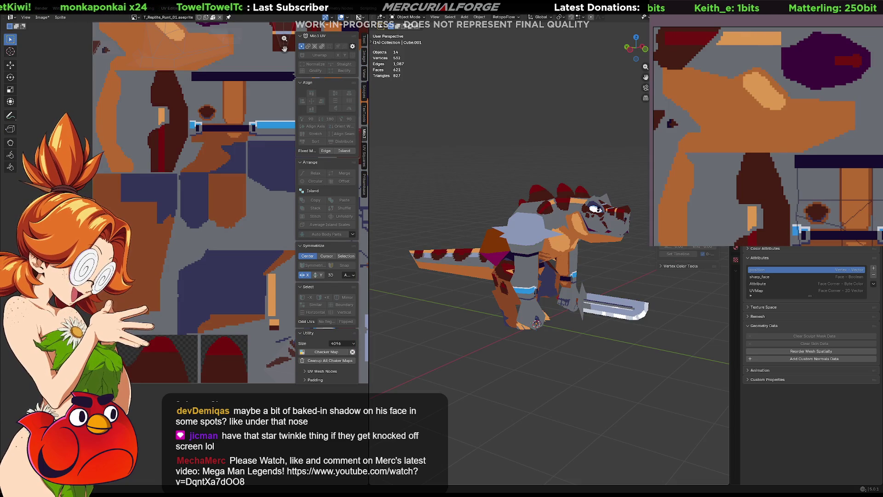
{"action": "mouse_move", "coordinate": [533, 269]}
{"action": "middle_mouse_down"}
{"action": "mouse_move", "coordinate": [473, 270]}
{"action": "mouse_move", "coordinate": [605, 261]}
{"action": "mouse_move", "coordinate": [470, 262]}
{"action": "mouse_move", "coordinate": [509, 265]}
{"action": "middle_mouse_up"}
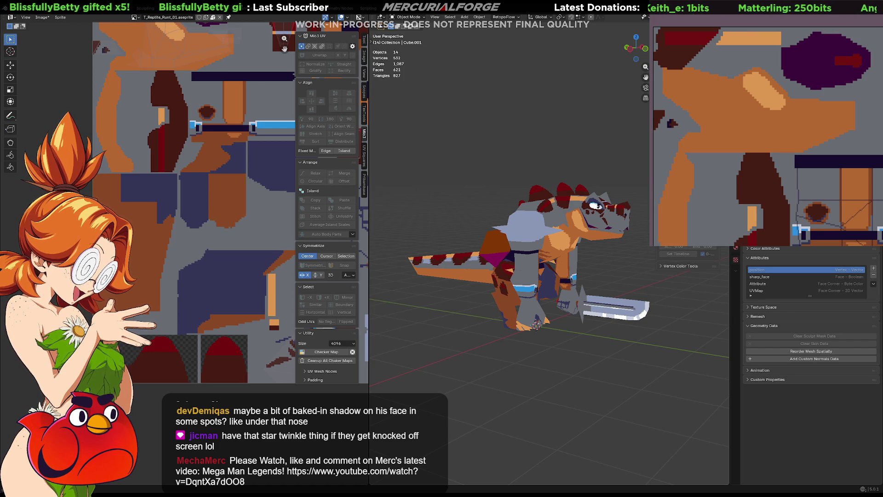
{"action": "key", "text": "ctrl+shift+s"}
{"action": "left_click", "coordinate": [864, 168]}
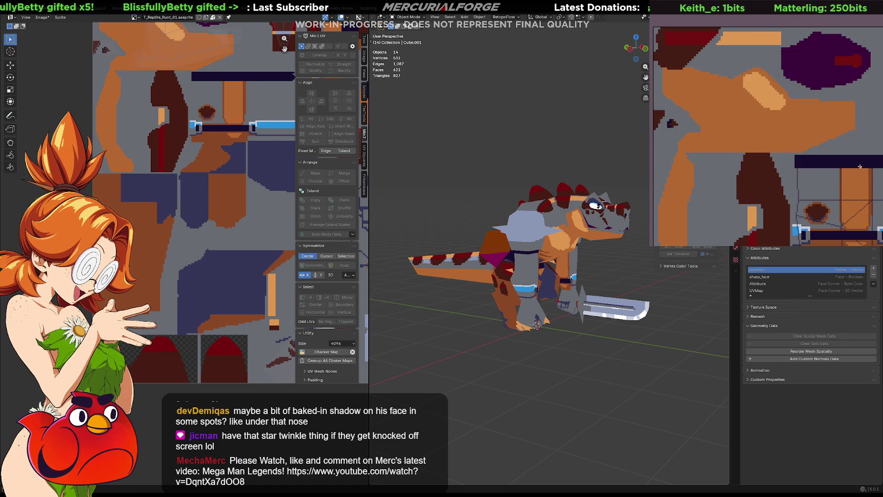
{"action": "key", "text": "ctrl+alt+shift+s"}
{"action": "left_click", "coordinate": [827, 159]}
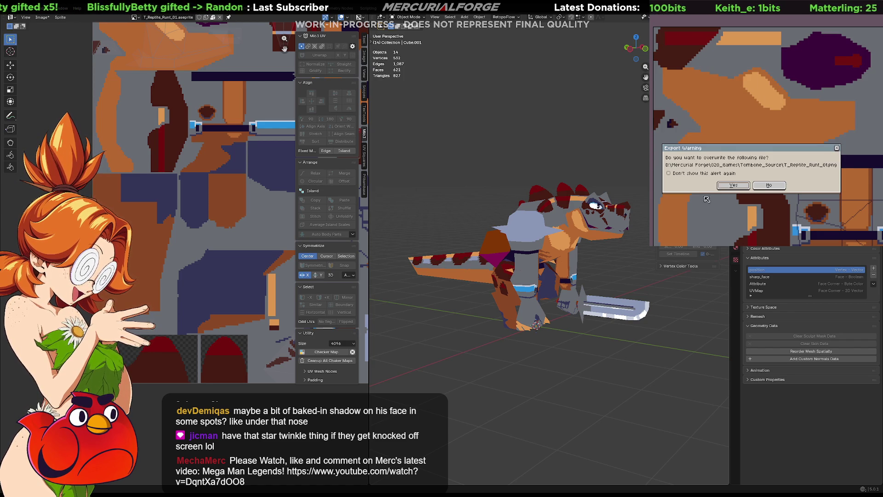
{"action": "left_click", "coordinate": [754, 175]}
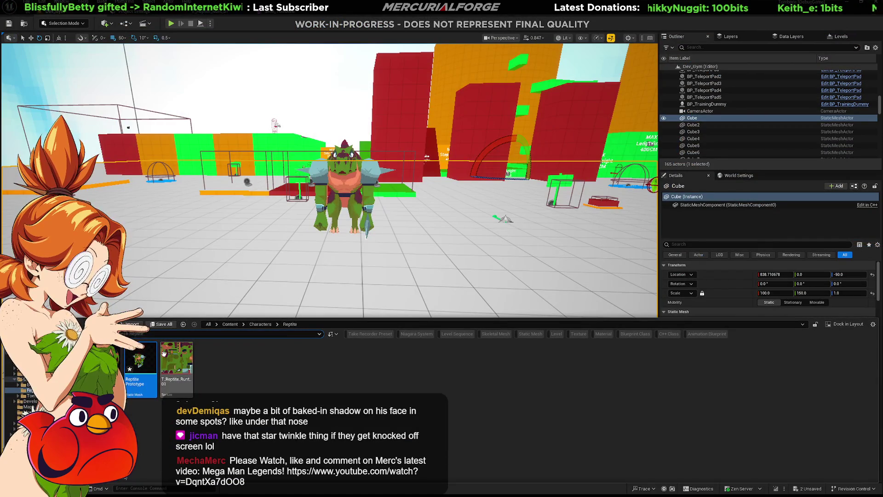
Step: Select the T_Reptile_Runt_01 texture asset and start a play-test of the level
{"action": "left_click", "coordinate": [177, 361]}
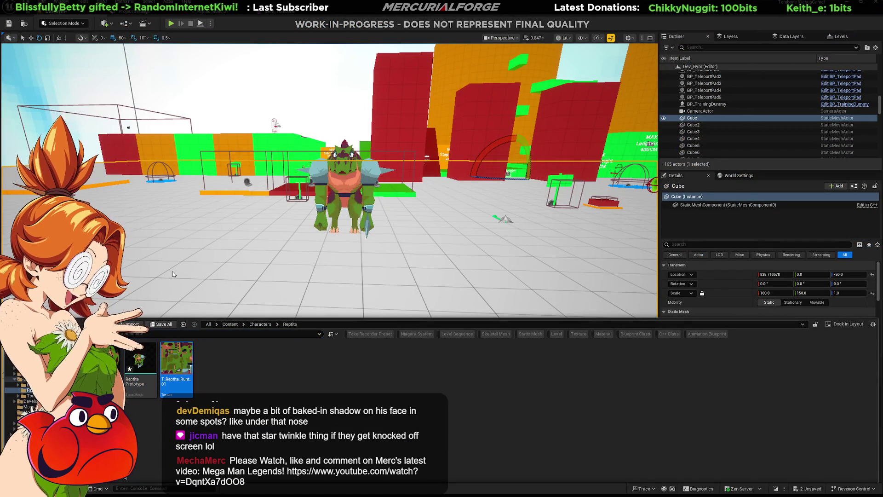
{"action": "left_click", "coordinate": [324, 266]}
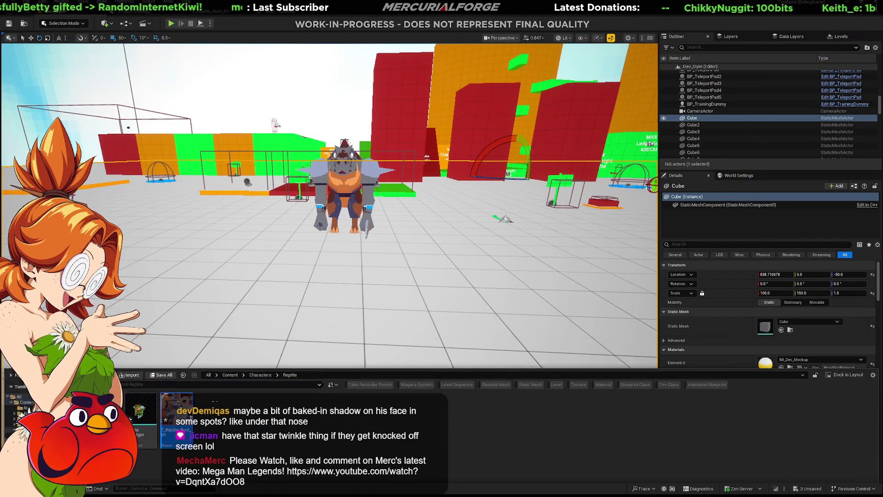
{"action": "key", "text": "alt+p"}
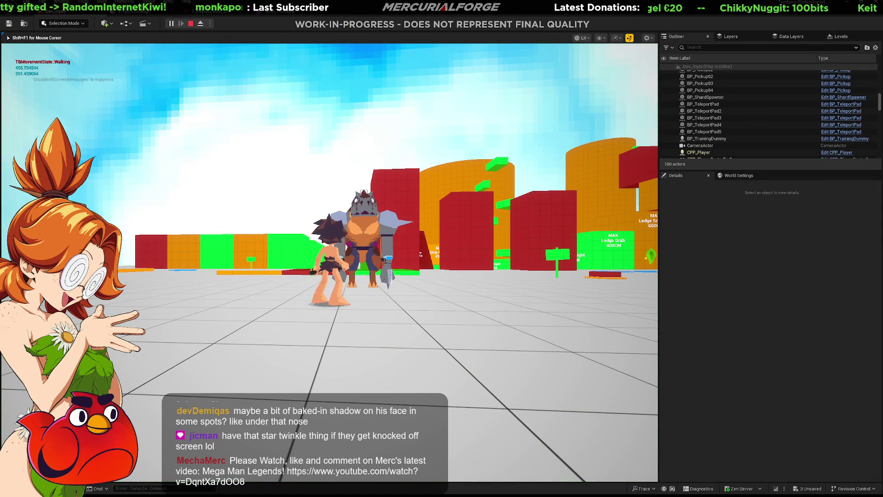
Step: Run the character around the reptile enemy to check its new texture, then stop playing
{"action": "key", "text": "s"}
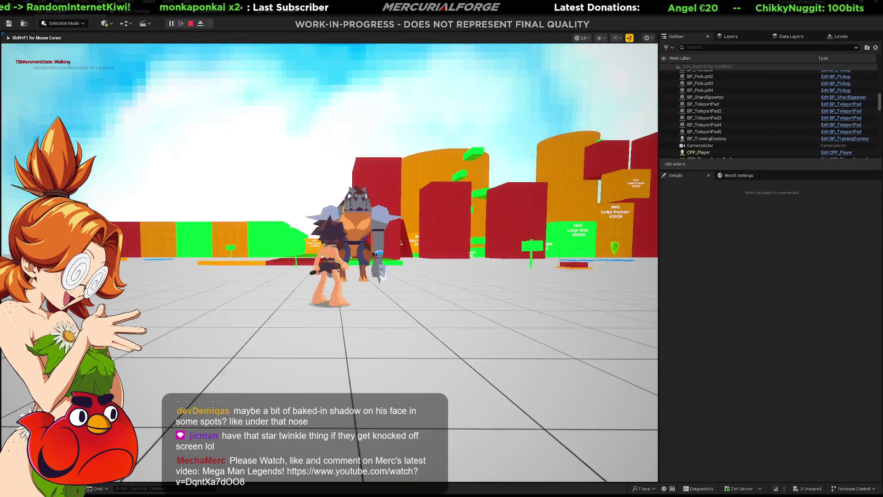
{"action": "key", "text": "w"}
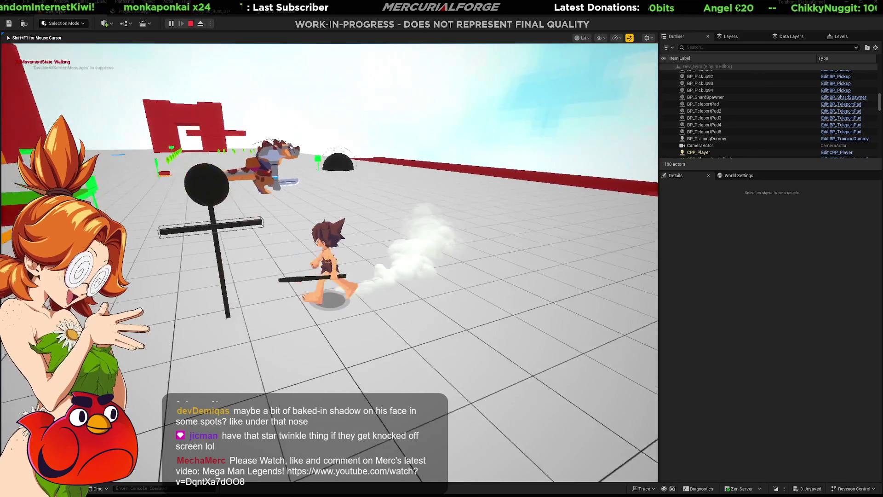
{"action": "key", "text": "s"}
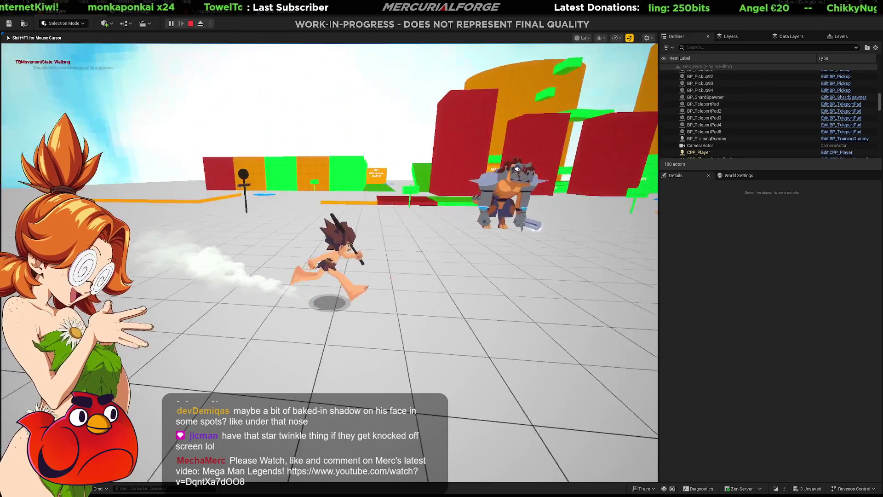
{"action": "key", "text": "w"}
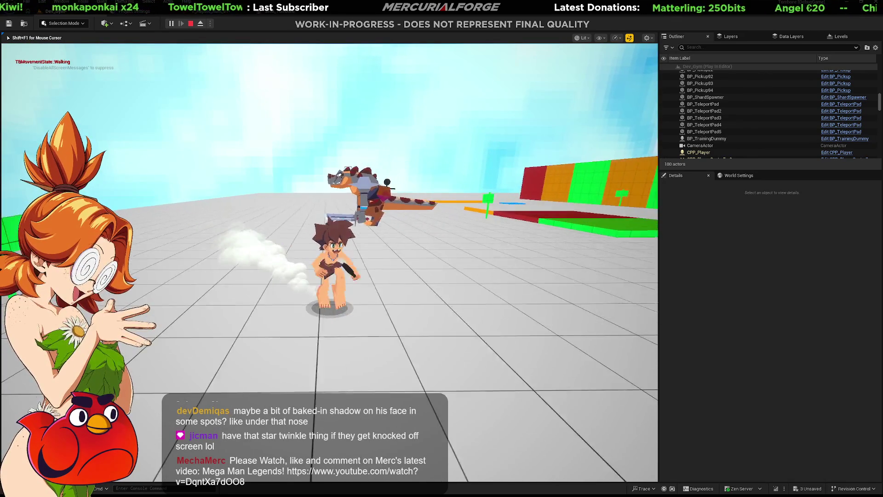
{"action": "key", "text": "w"}
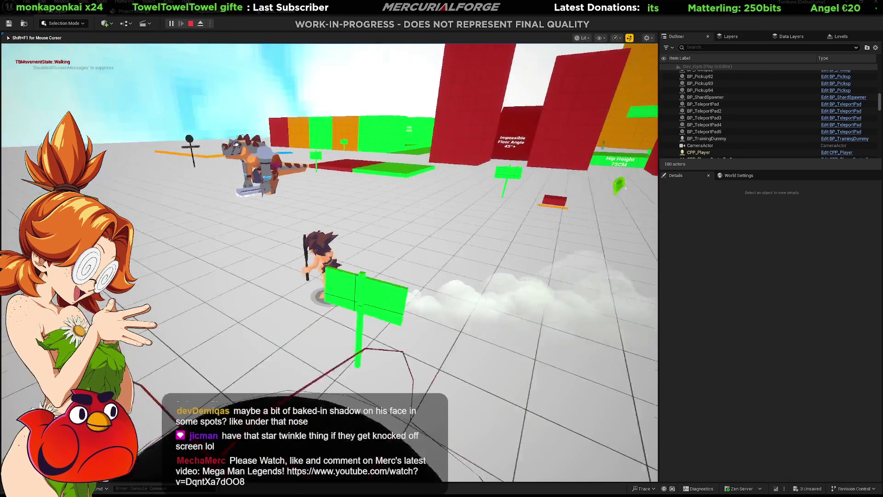
{"action": "key", "text": "a"}
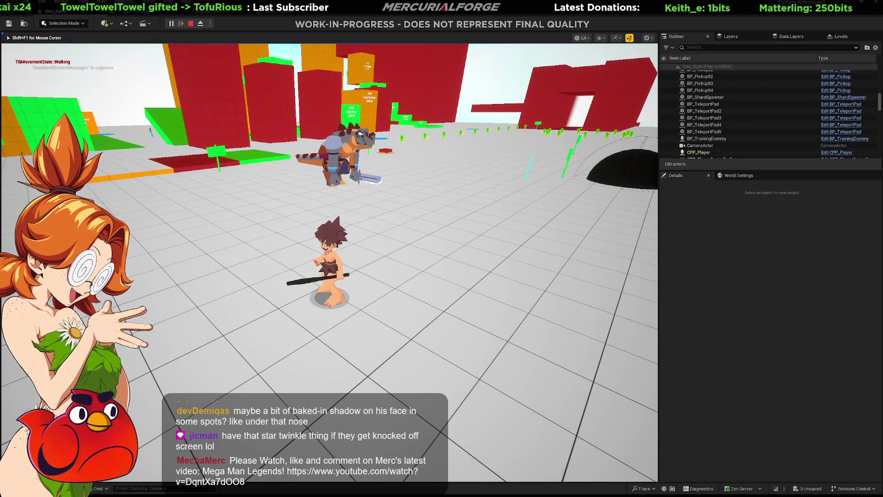
{"action": "key", "text": "Escape"}
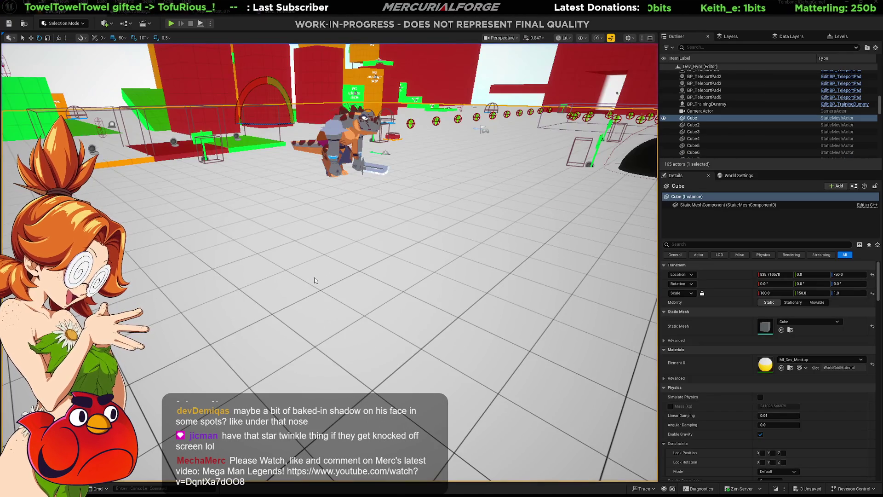
{"action": "key", "text": "alt+Tab"}
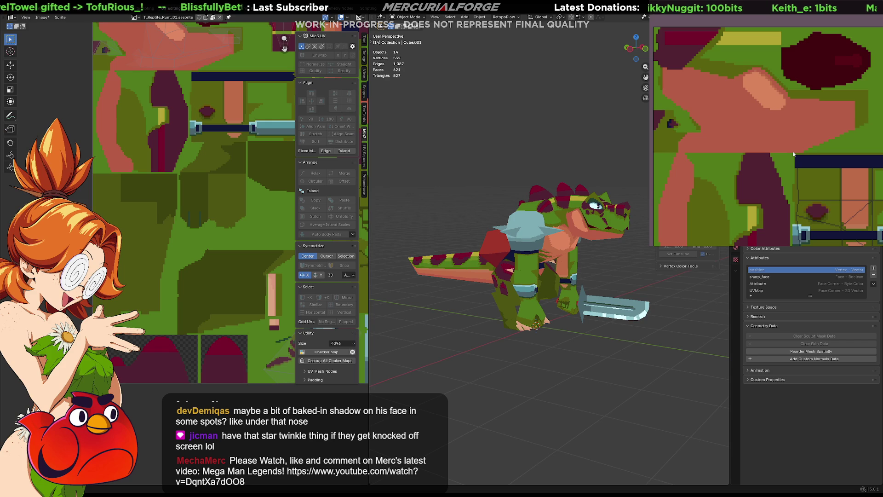
Step: Zoom out on the green-and-red textured reptile model in the Blender viewport
{"action": "scroll", "coordinate": [532, 280], "scroll_direction": "down", "scroll_amount": 3}
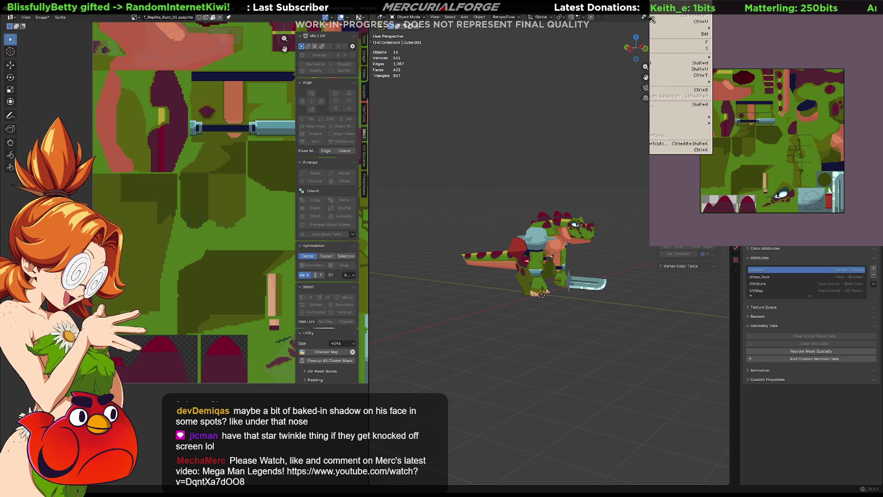
Step: Open Color Curve and reshape the curve by lowering its top end and raising the lower point
{"action": "mouse_move", "coordinate": [662, 57]}
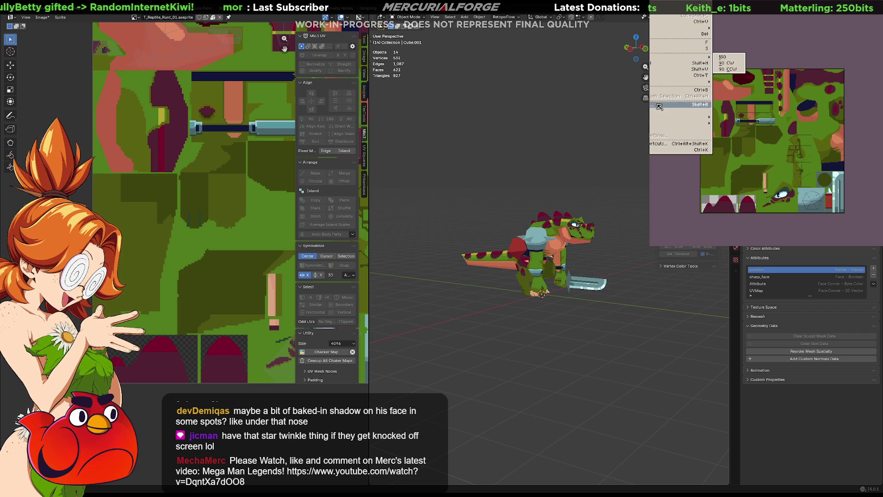
{"action": "mouse_move", "coordinate": [658, 118]}
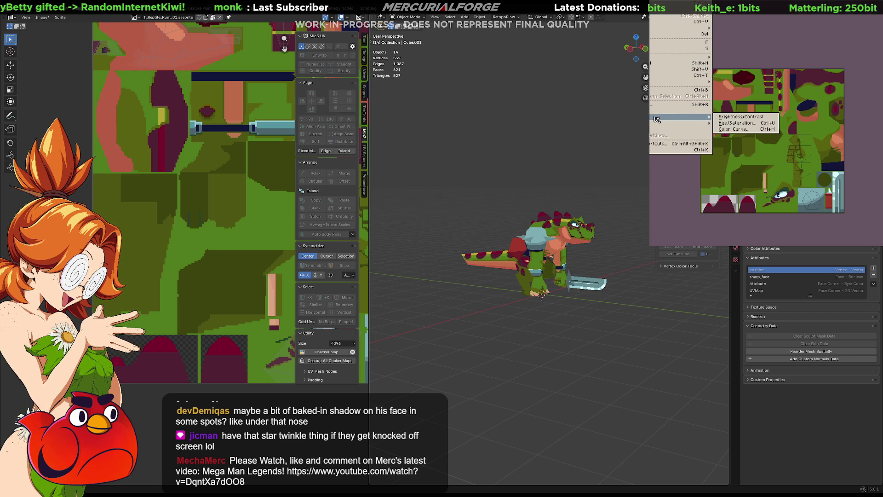
{"action": "left_click", "coordinate": [746, 130]}
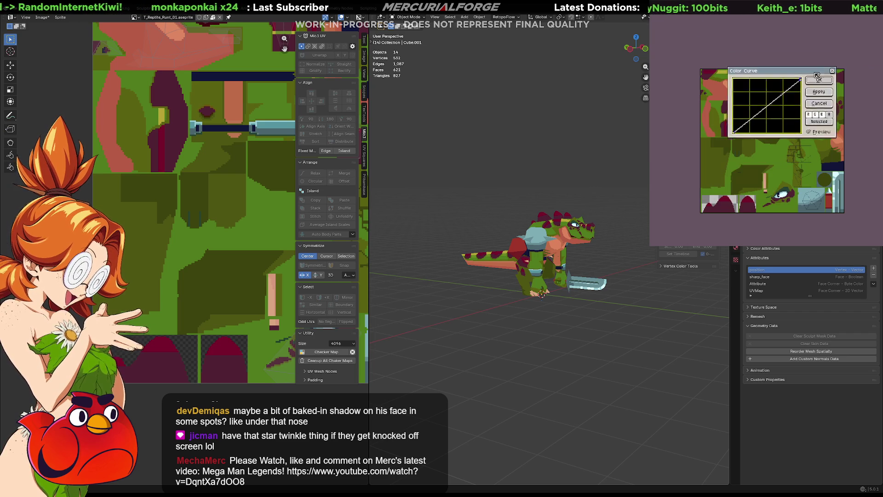
{"action": "left_click_drag", "start_coordinate": [803, 76], "coordinate": [806, 7]}
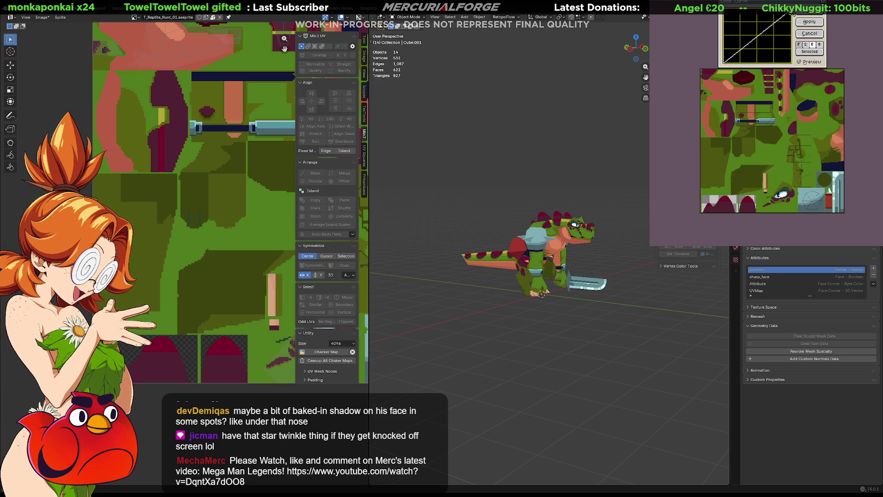
{"action": "mouse_move", "coordinate": [793, 14]}
{"action": "left_mouse_down"}
{"action": "mouse_move", "coordinate": [802, 29]}
{"action": "mouse_move", "coordinate": [763, 16]}
{"action": "mouse_move", "coordinate": [792, 15]}
{"action": "left_mouse_up"}
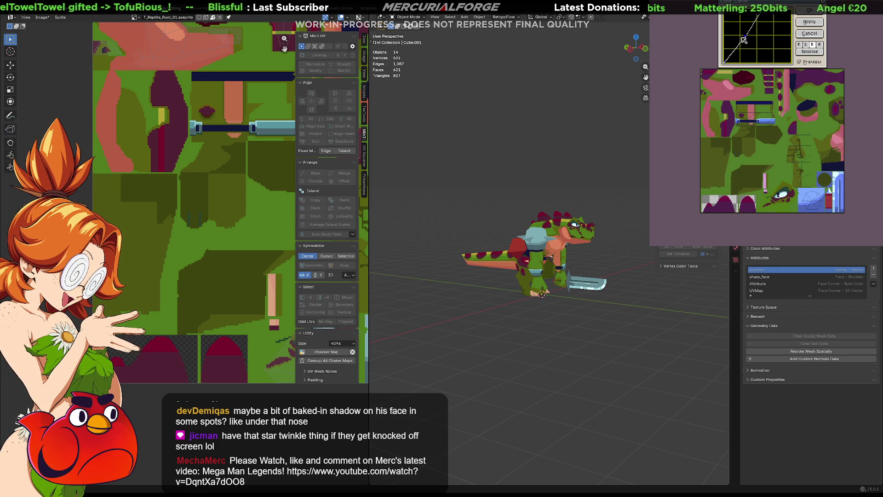
{"action": "left_click_drag", "start_coordinate": [747, 40], "coordinate": [744, 34]}
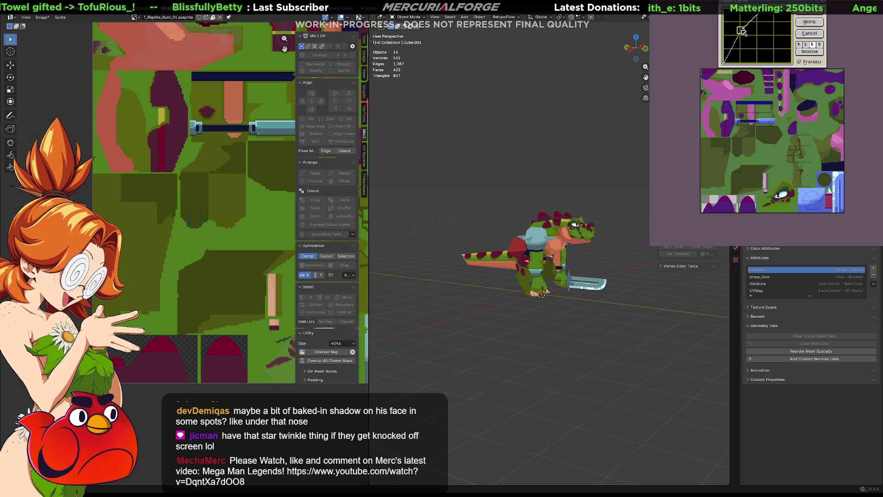
Step: Try the red, green and blue channels, lower the combined curve's top point, and apply it
{"action": "left_click", "coordinate": [799, 44]}
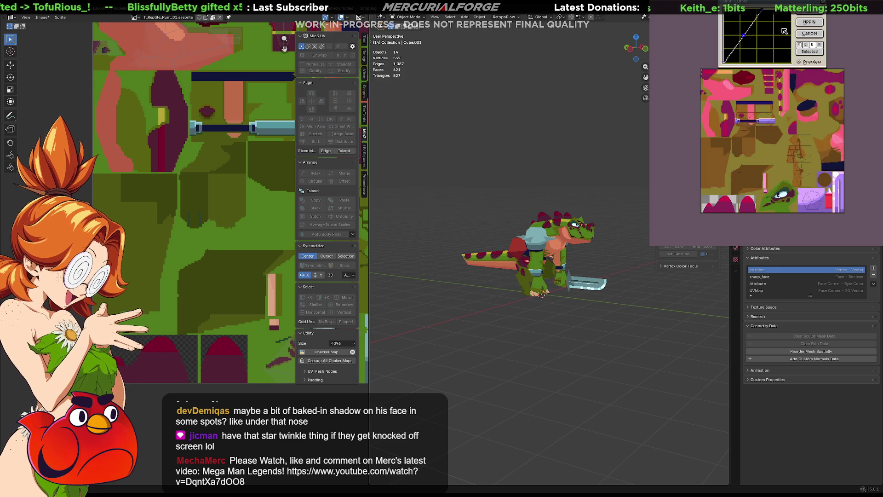
{"action": "left_click", "coordinate": [806, 45]}
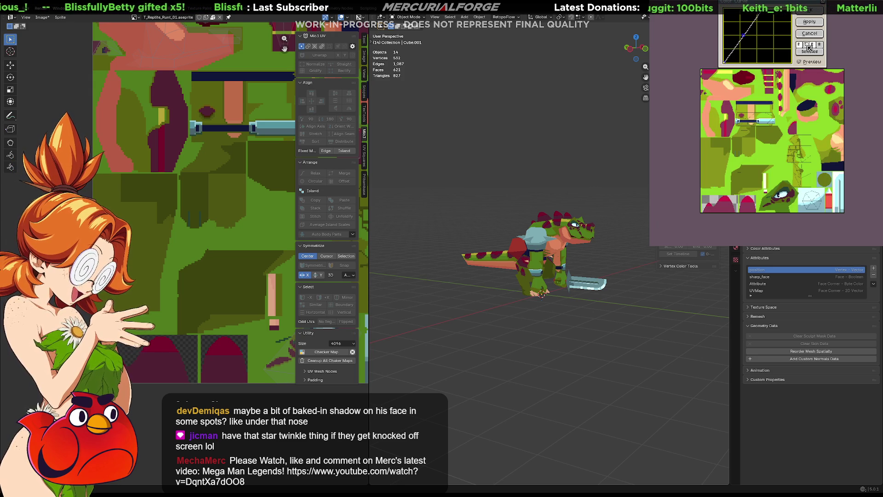
{"action": "left_click", "coordinate": [810, 47]}
{"action": "left_click", "coordinate": [802, 46]}
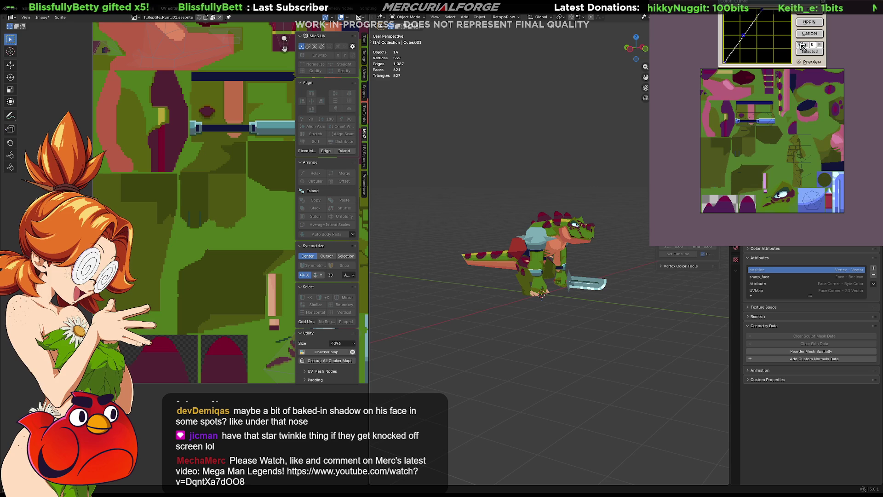
{"action": "left_click", "coordinate": [816, 46]}
{"action": "left_click", "coordinate": [801, 46]}
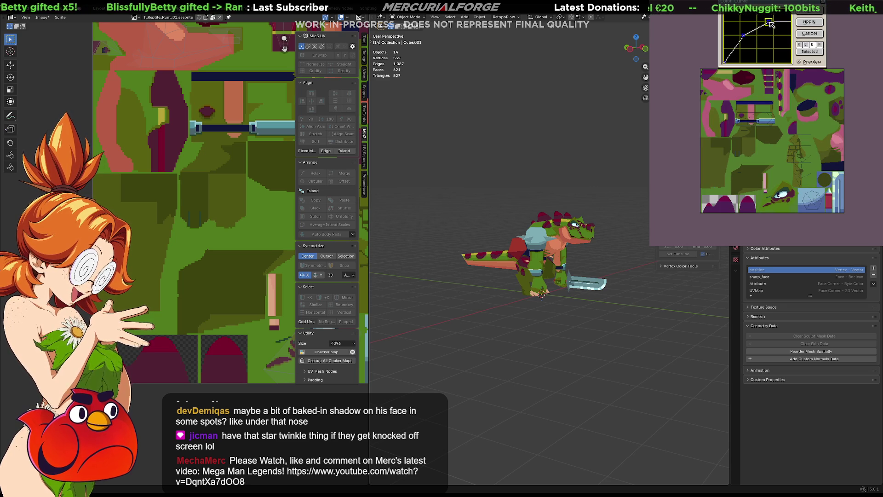
{"action": "left_click_drag", "start_coordinate": [763, 16], "coordinate": [765, 29]}
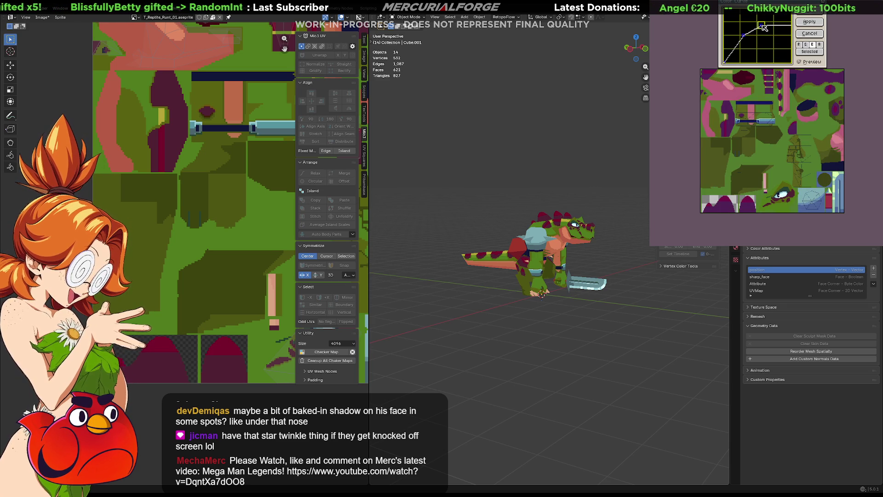
{"action": "left_click", "coordinate": [809, 22]}
{"action": "mouse_move", "coordinate": [672, 318]}
{"action": "middle_mouse_down"}
{"action": "mouse_move", "coordinate": [534, 319]}
{"action": "mouse_move", "coordinate": [512, 308]}
{"action": "middle_mouse_up"}
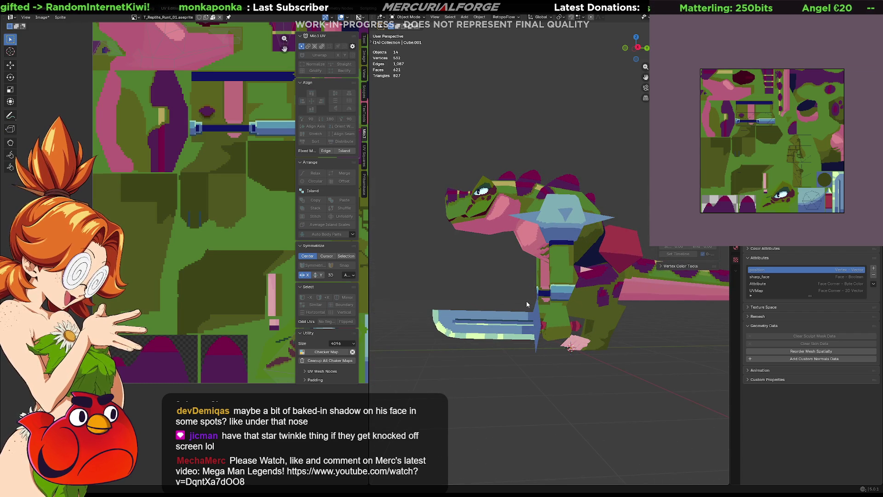
Step: Undo the pink curve recolour and zoom the sprite view in on the eye area
{"action": "key", "text": "ctrl+z"}
{"action": "scroll", "coordinate": [858, 201], "scroll_direction": "up", "scroll_amount": 5}
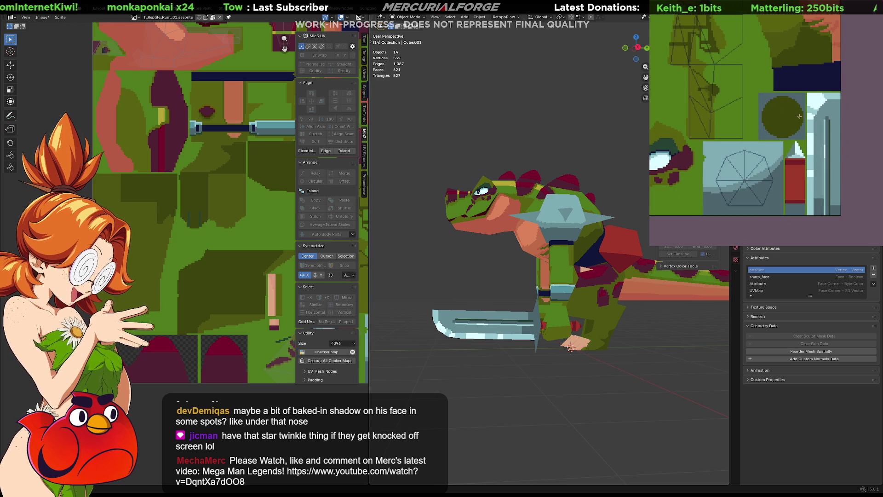
{"action": "scroll", "coordinate": [823, 97], "scroll_direction": "down", "scroll_amount": 4}
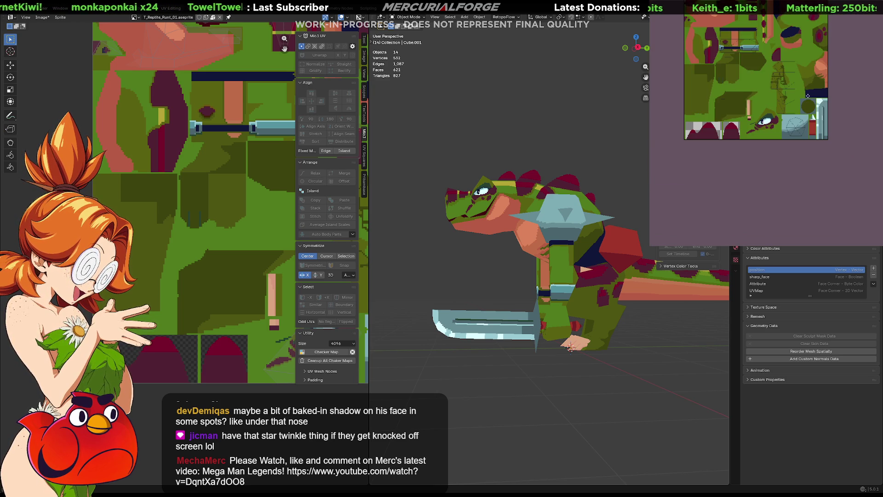
{"action": "scroll", "coordinate": [807, 95], "scroll_direction": "up", "scroll_amount": 3}
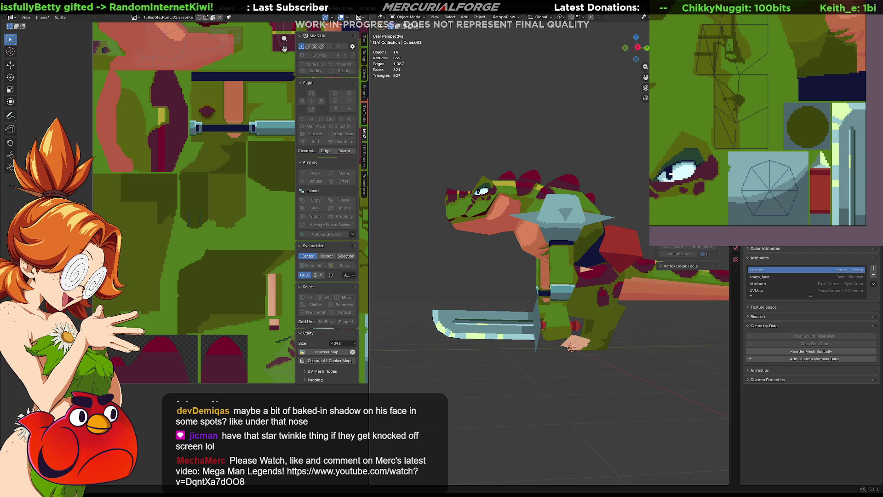
Step: Select the Arms object and the face atop its navy arm band
{"action": "middle_click_drag", "start_coordinate": [562, 230], "coordinate": [472, 230]}
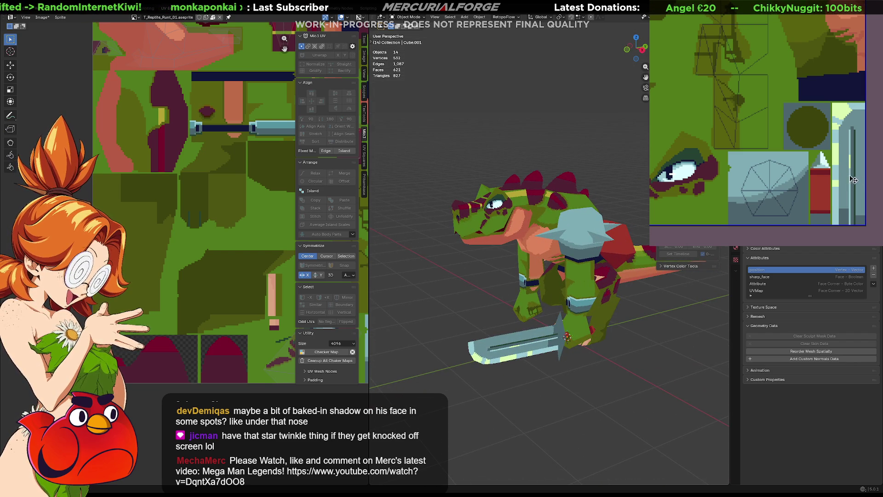
{"action": "mouse_move", "coordinate": [755, 117]}
{"action": "middle_mouse_down"}
{"action": "mouse_move", "coordinate": [837, 138]}
{"action": "mouse_move", "coordinate": [823, 165]}
{"action": "mouse_move", "coordinate": [847, 147]}
{"action": "mouse_move", "coordinate": [846, 193]}
{"action": "mouse_move", "coordinate": [810, 220]}
{"action": "mouse_move", "coordinate": [771, 107]}
{"action": "middle_mouse_up"}
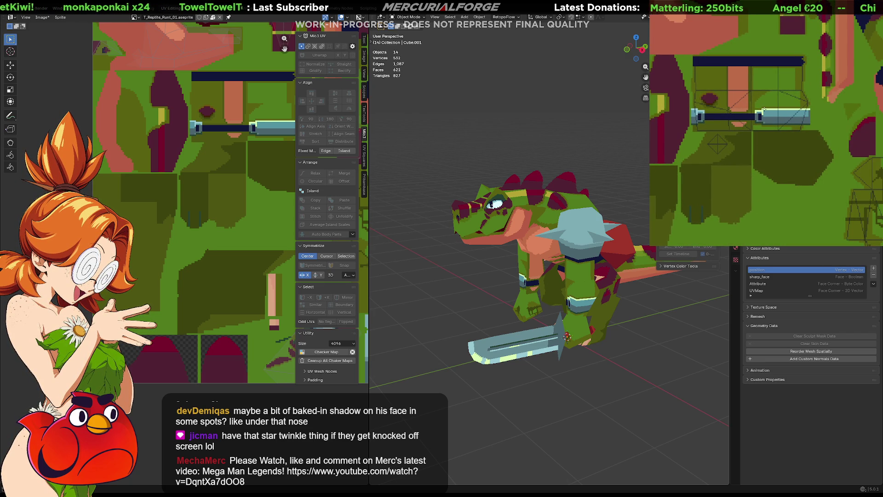
{"action": "mouse_move", "coordinate": [575, 276]}
{"action": "middle_mouse_down"}
{"action": "mouse_move", "coordinate": [664, 280]}
{"action": "mouse_move", "coordinate": [493, 273]}
{"action": "mouse_move", "coordinate": [658, 277]}
{"action": "mouse_move", "coordinate": [597, 269]}
{"action": "mouse_move", "coordinate": [466, 273]}
{"action": "mouse_move", "coordinate": [673, 277]}
{"action": "mouse_move", "coordinate": [437, 271]}
{"action": "mouse_move", "coordinate": [543, 230]}
{"action": "mouse_move", "coordinate": [510, 201]}
{"action": "middle_mouse_up"}
{"action": "scroll", "coordinate": [556, 222], "scroll_direction": "up", "scroll_amount": 6}
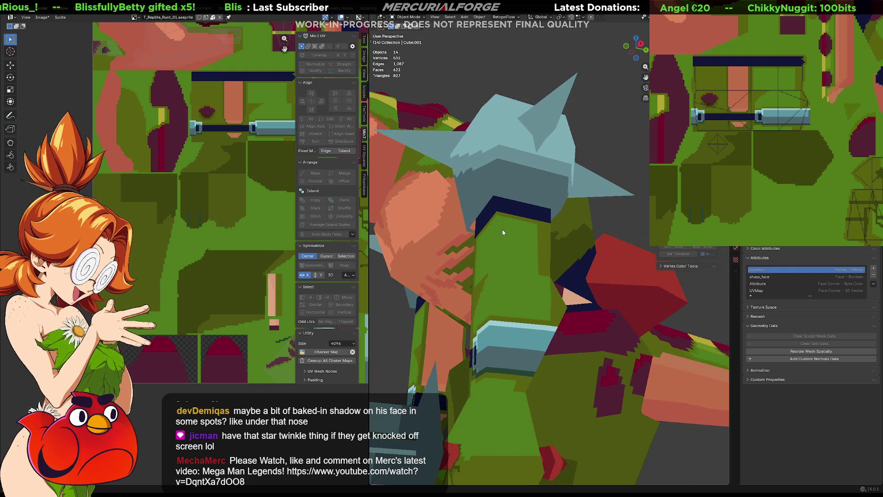
{"action": "left_click", "coordinate": [511, 197]}
{"action": "key", "text": "Tab"}
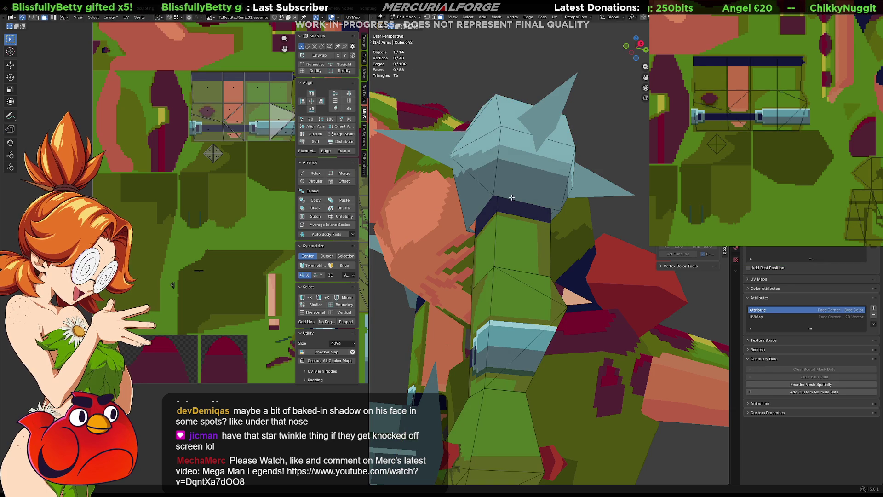
{"action": "left_click", "coordinate": [512, 197]}
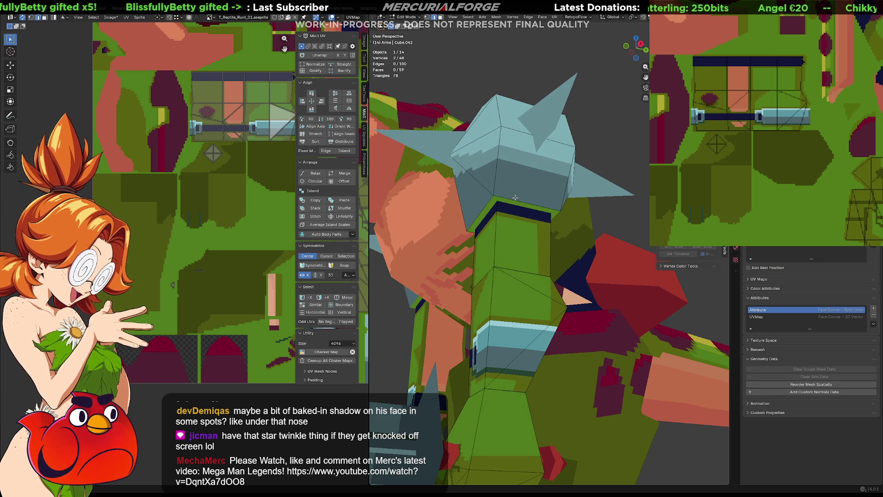
{"action": "key", "text": "Tab"}
{"action": "key", "text": "Tab"}
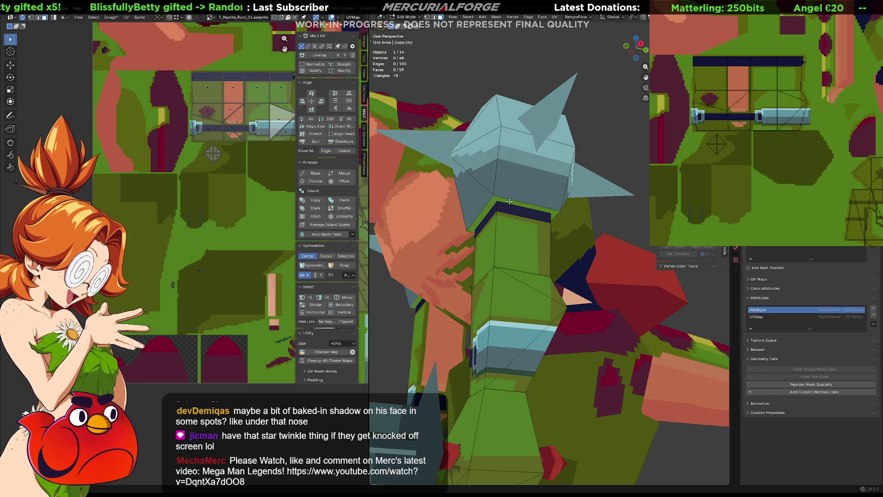
{"action": "left_click", "coordinate": [510, 201]}
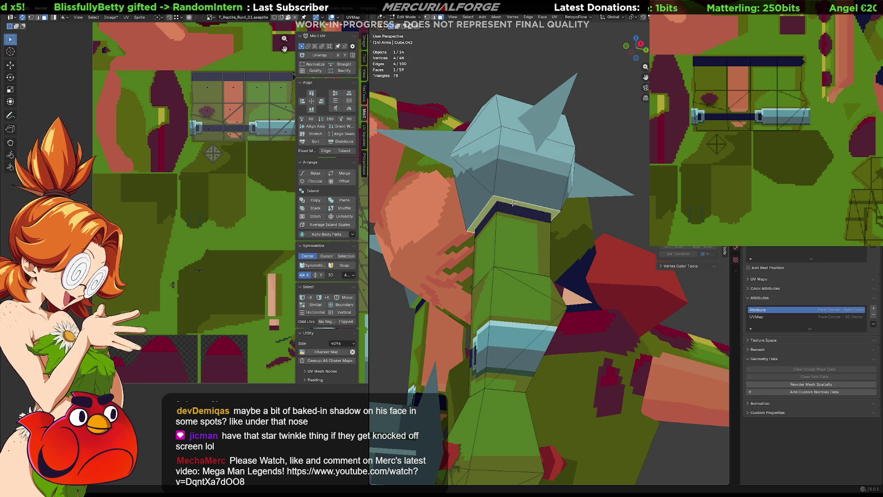
Step: Unwrap the band face, then move its UV island and scale it to about 0.59
{"action": "scroll", "coordinate": [220, 171], "scroll_direction": "down", "scroll_amount": 2}
{"action": "middle_click_drag", "start_coordinate": [154, 183], "coordinate": [115, 193]}
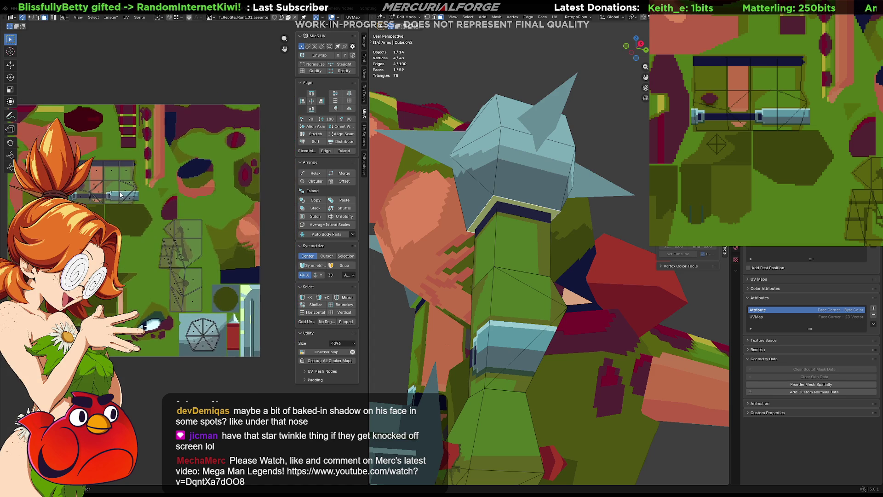
{"action": "key", "text": "u"}
{"action": "left_click", "coordinate": [161, 233]}
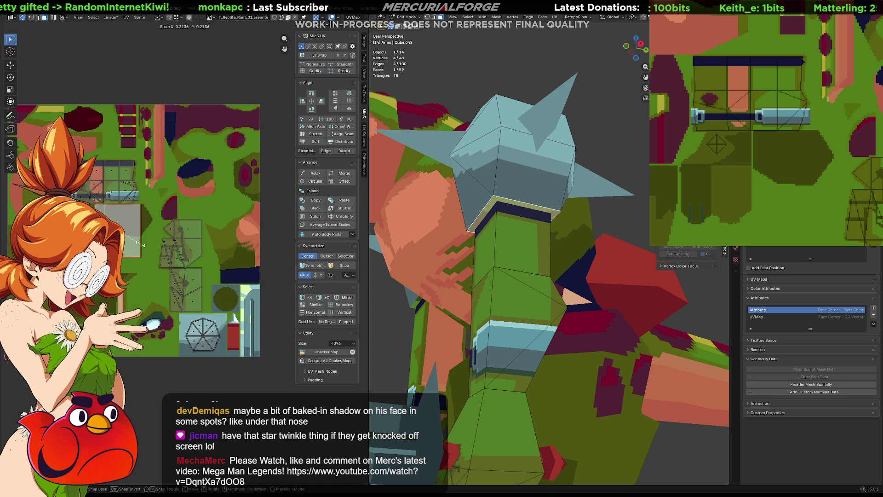
{"action": "key", "text": "g"}
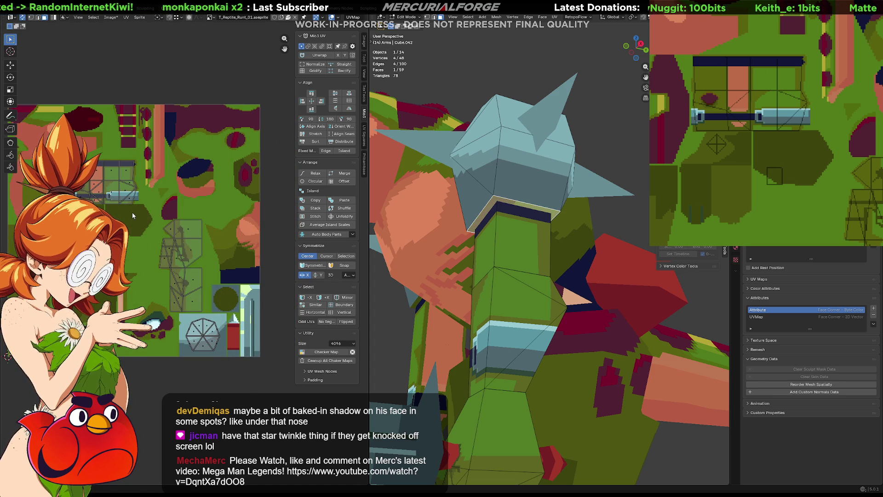
{"action": "key", "text": "s"}
{"action": "left_click", "coordinate": [254, 268]}
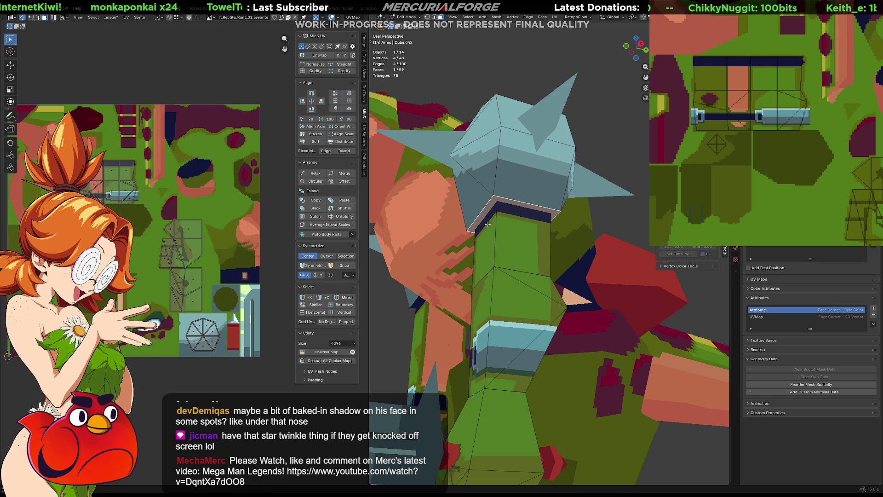
{"action": "key", "text": "Tab"}
Step: Orbit and zoom the Blender view to inspect the reptile from a near-front angle
{"action": "scroll", "coordinate": [610, 159], "scroll_direction": "down", "scroll_amount": 8}
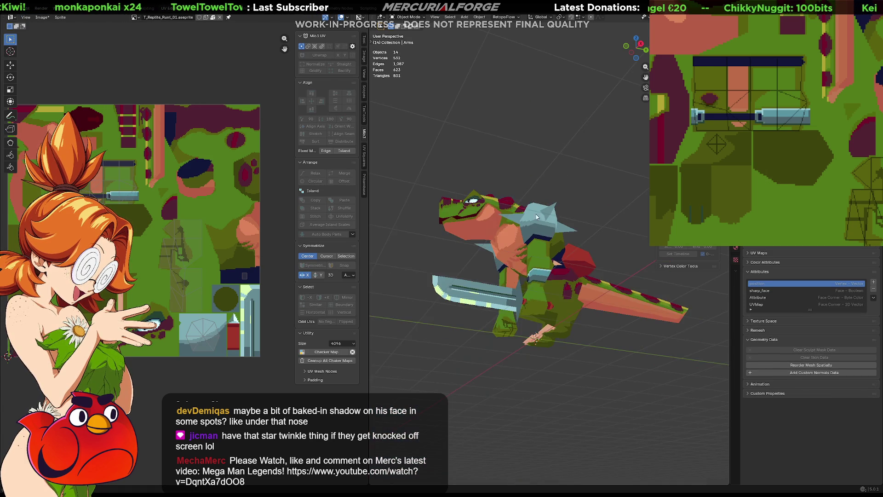
{"action": "mouse_move", "coordinate": [500, 243]}
{"action": "middle_mouse_down"}
{"action": "mouse_move", "coordinate": [605, 258]}
{"action": "mouse_move", "coordinate": [463, 256]}
{"action": "middle_mouse_up"}
{"action": "scroll", "coordinate": [545, 253], "scroll_direction": "down", "scroll_amount": 2}
{"action": "scroll", "coordinate": [464, 256], "scroll_direction": "up", "scroll_amount": 5}
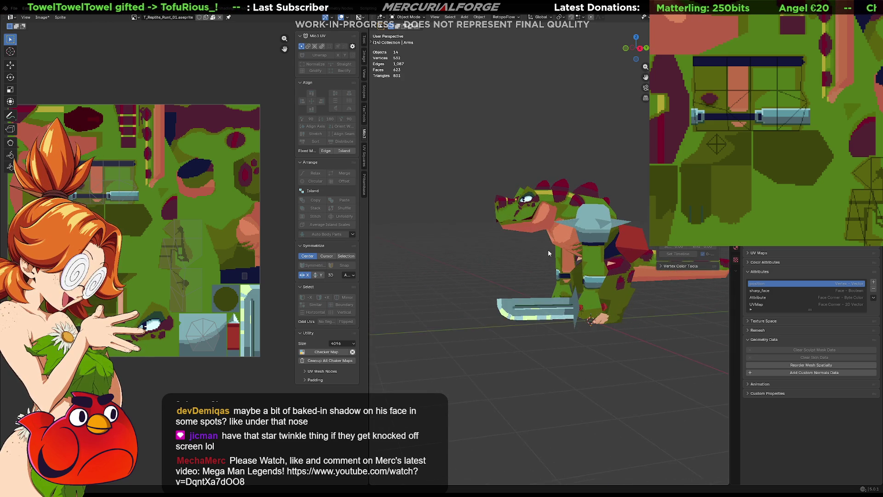
{"action": "middle_click_drag", "start_coordinate": [550, 254], "coordinate": [534, 256]}
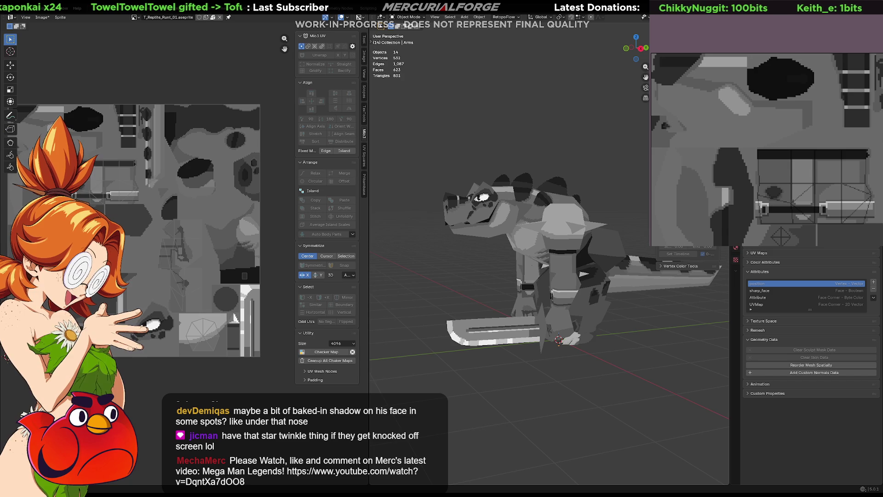
{"action": "scroll", "coordinate": [552, 249], "scroll_direction": "down", "scroll_amount": 3}
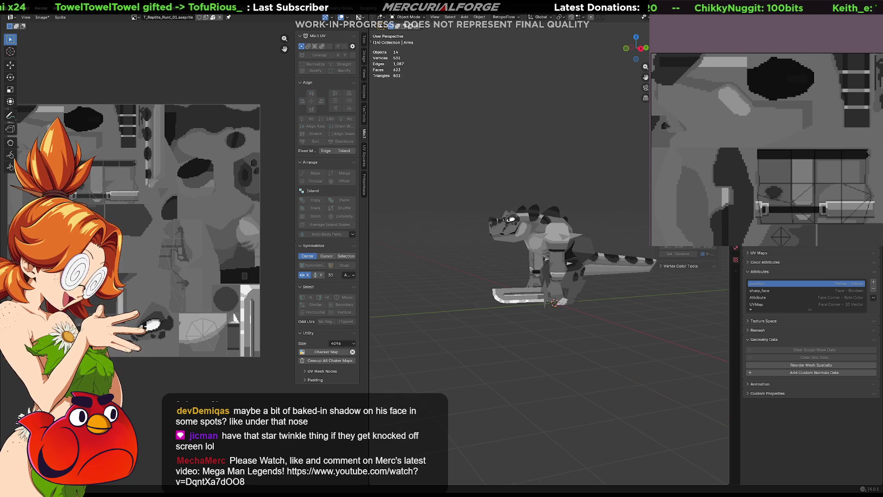
{"action": "right_click", "coordinate": [423, 225]}
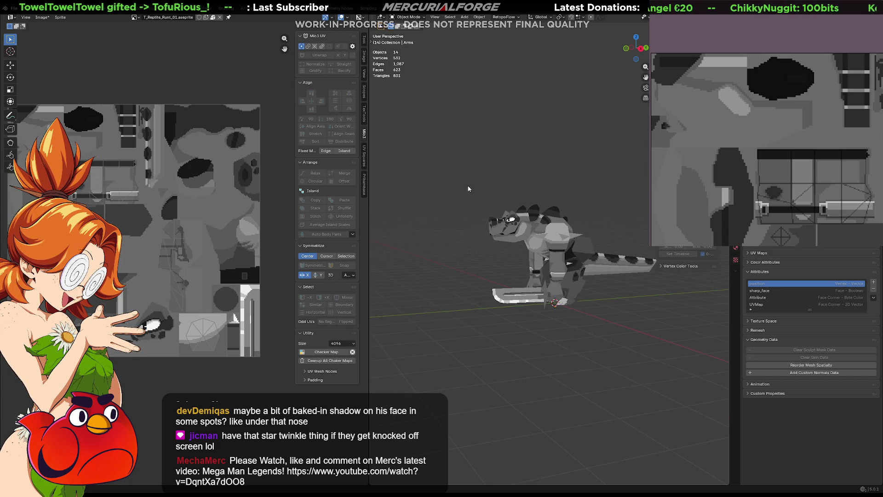
{"action": "mouse_move", "coordinate": [430, 186]}
{"action": "middle_mouse_down"}
{"action": "mouse_move", "coordinate": [616, 198]}
{"action": "mouse_move", "coordinate": [523, 189]}
{"action": "mouse_move", "coordinate": [439, 196]}
{"action": "mouse_move", "coordinate": [617, 191]}
{"action": "mouse_move", "coordinate": [430, 188]}
{"action": "mouse_move", "coordinate": [627, 194]}
{"action": "mouse_move", "coordinate": [617, 190]}
{"action": "mouse_move", "coordinate": [446, 189]}
{"action": "mouse_move", "coordinate": [570, 191]}
{"action": "mouse_move", "coordinate": [537, 190]}
{"action": "mouse_move", "coordinate": [541, 213]}
{"action": "mouse_move", "coordinate": [608, 262]}
{"action": "mouse_move", "coordinate": [637, 264]}
{"action": "middle_mouse_up"}
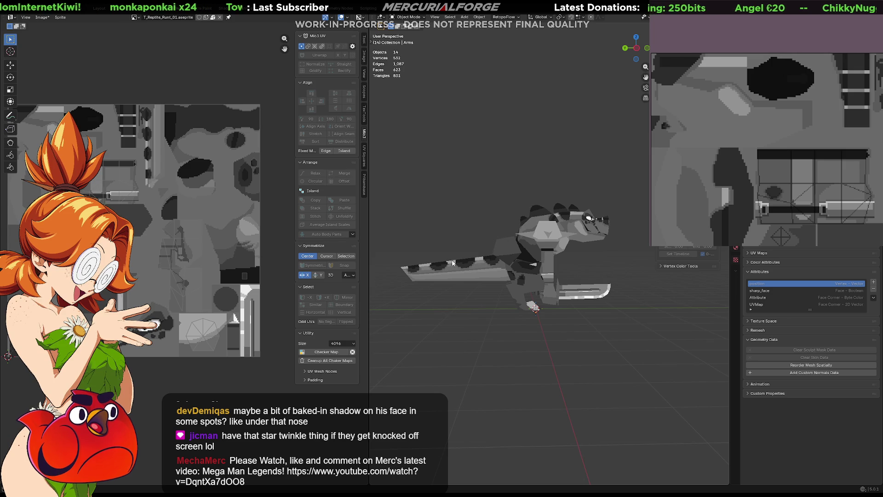
{"action": "mouse_move", "coordinate": [625, 264]}
{"action": "middle_mouse_down"}
{"action": "mouse_move", "coordinate": [556, 262]}
{"action": "mouse_move", "coordinate": [515, 224]}
{"action": "mouse_move", "coordinate": [536, 212]}
{"action": "mouse_move", "coordinate": [517, 222]}
{"action": "middle_mouse_up"}
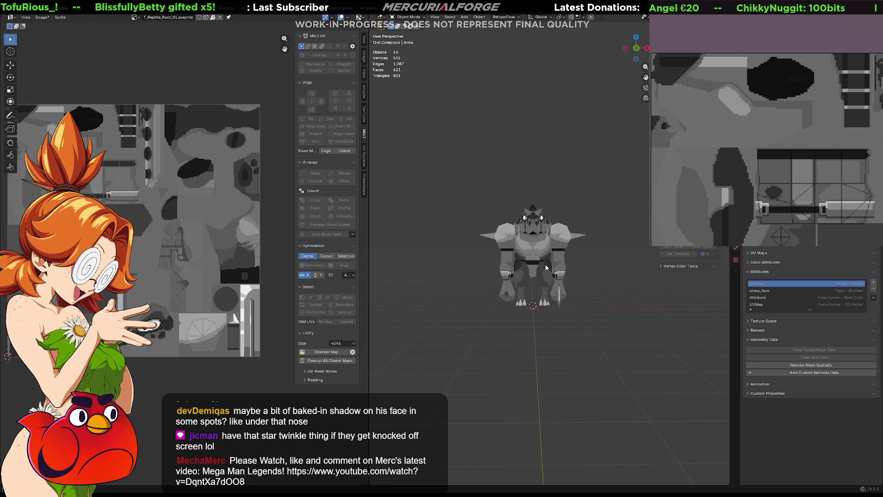
Step: Orbit the recoloured reptile from a three-quarter side view round to the front
{"action": "mouse_move", "coordinate": [520, 282]}
{"action": "middle_mouse_down"}
{"action": "mouse_move", "coordinate": [581, 289]}
{"action": "mouse_move", "coordinate": [428, 269]}
{"action": "mouse_move", "coordinate": [544, 282]}
{"action": "middle_mouse_up"}
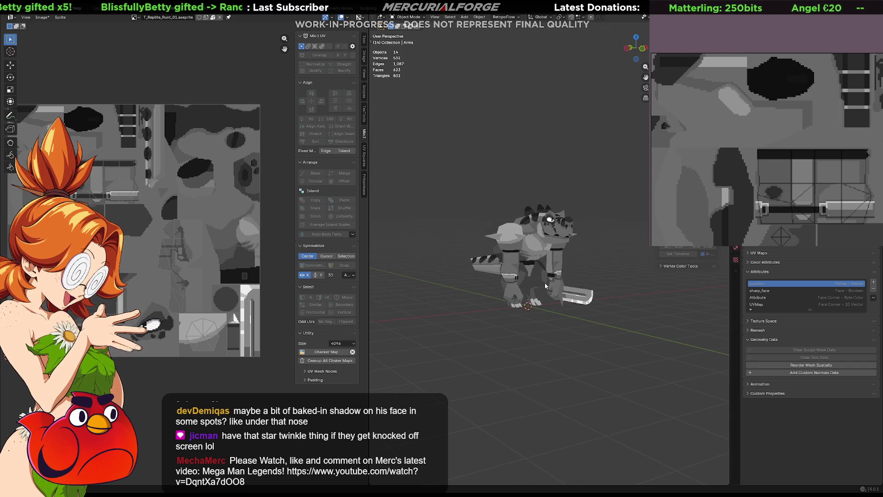
{"action": "mouse_move", "coordinate": [544, 282]}
{"action": "middle_mouse_down"}
{"action": "mouse_move", "coordinate": [517, 248]}
{"action": "mouse_move", "coordinate": [552, 255]}
{"action": "middle_mouse_up"}
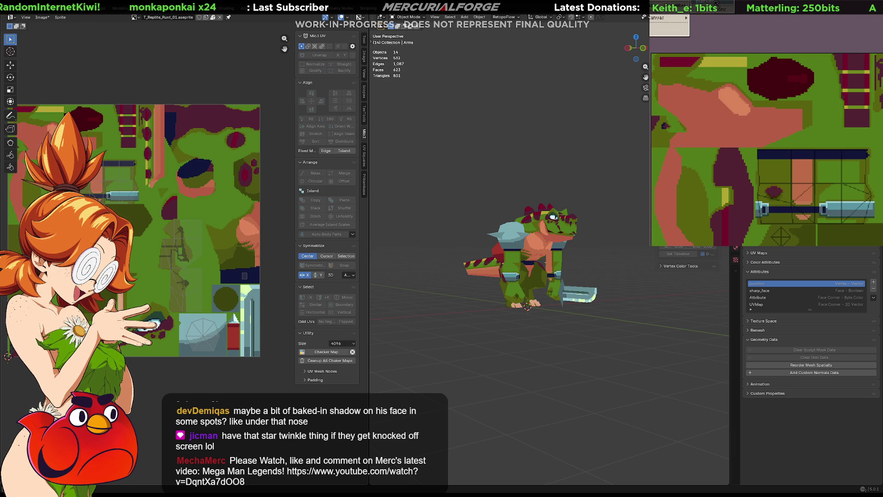
{"action": "left_click", "coordinate": [715, 4]}
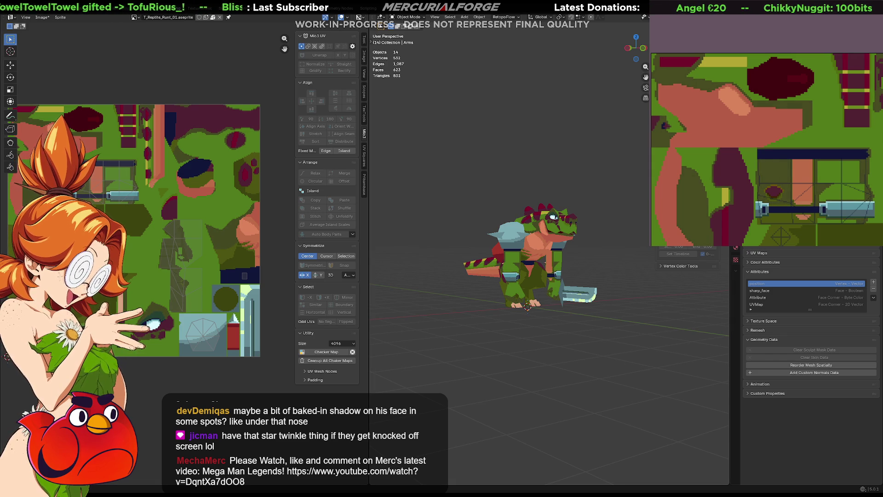
{"action": "middle_click_drag", "start_coordinate": [644, 320], "coordinate": [542, 320]}
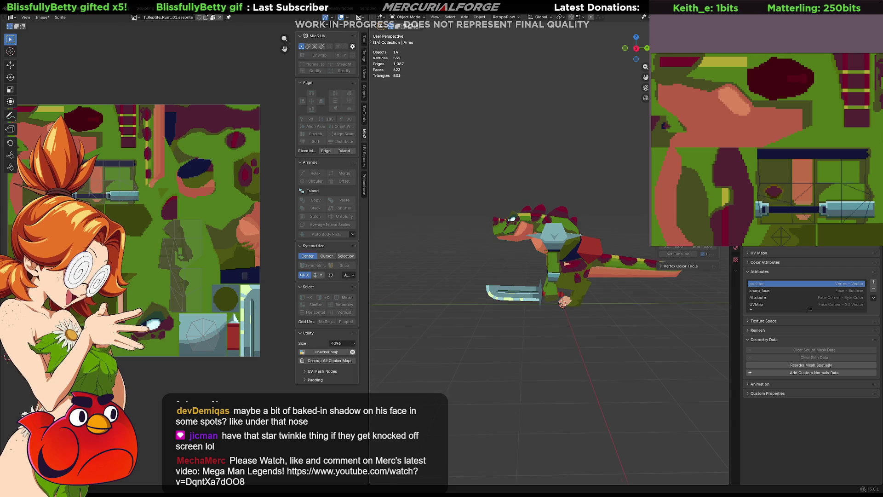
{"action": "mouse_move", "coordinate": [465, 307]}
{"action": "middle_mouse_down"}
{"action": "mouse_move", "coordinate": [633, 302]}
{"action": "mouse_move", "coordinate": [588, 306]}
{"action": "middle_mouse_up"}
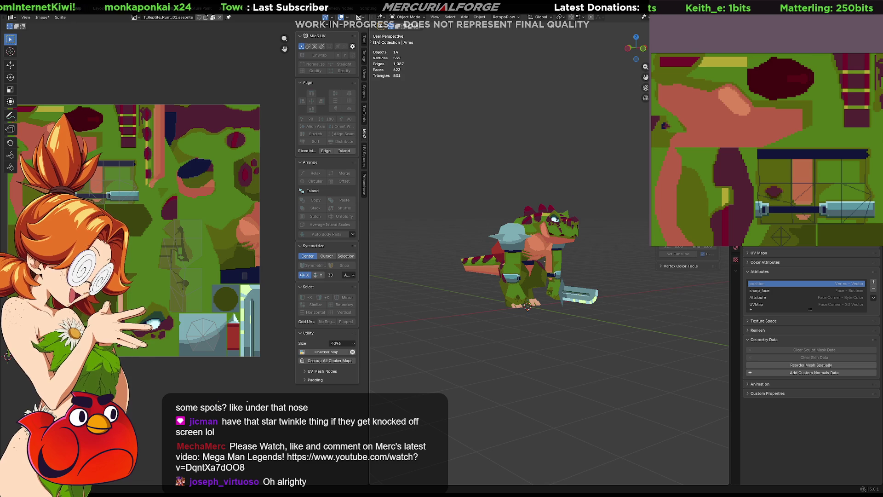
Step: Paint a vertical yellow line and yellow pixels below the blue handle, then check the model
{"action": "scroll", "coordinate": [539, 246], "scroll_direction": "up", "scroll_amount": 5}
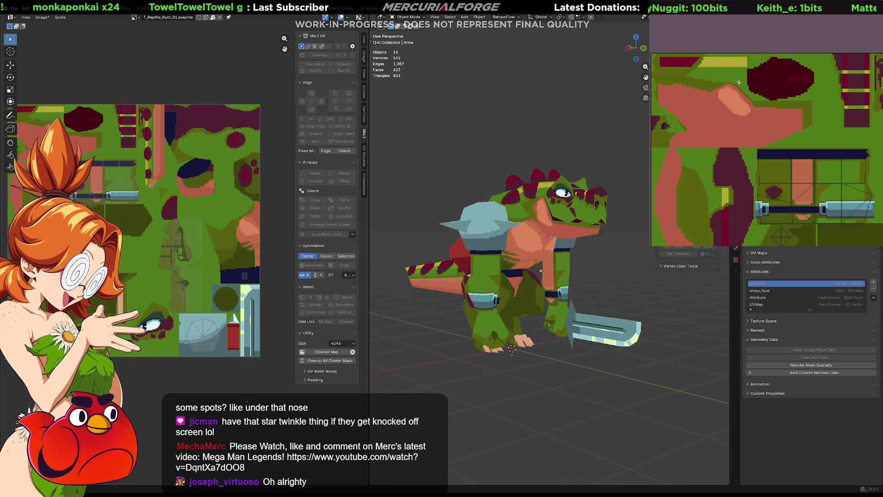
{"action": "scroll", "coordinate": [754, 74], "scroll_direction": "up", "scroll_amount": 3}
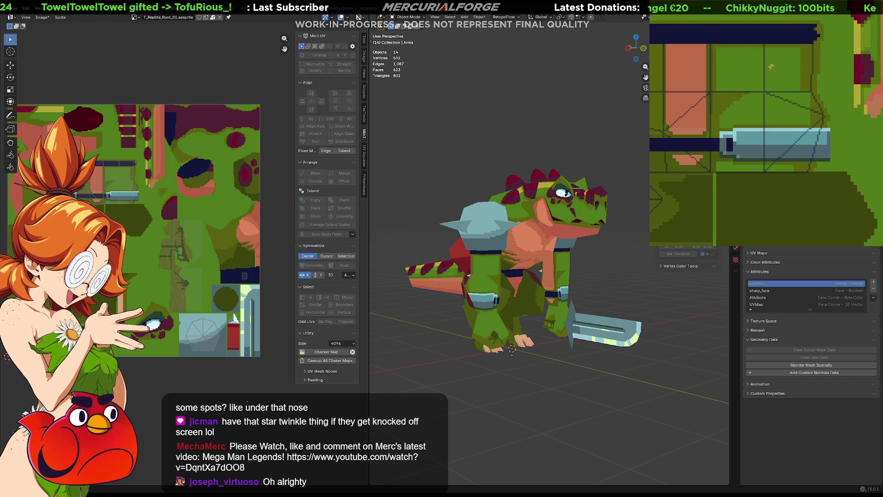
{"action": "left_click_drag", "start_coordinate": [767, 48], "coordinate": [766, 122]}
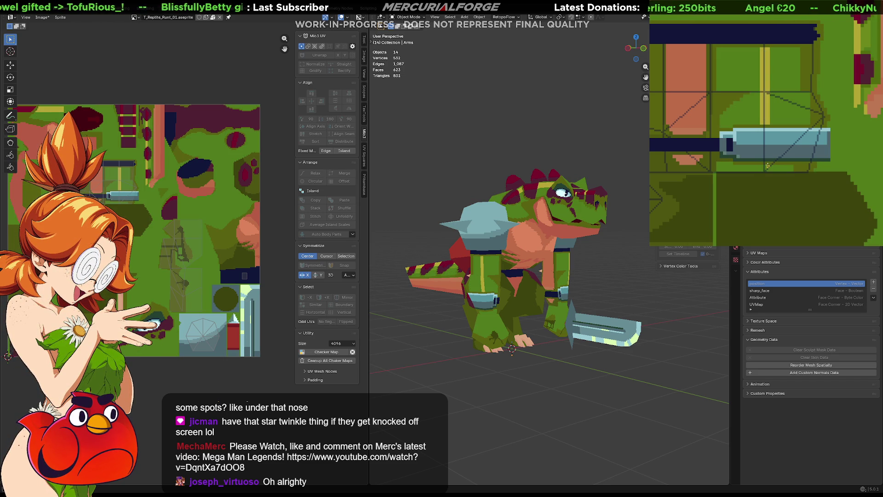
{"action": "left_click_drag", "start_coordinate": [768, 167], "coordinate": [758, 170]}
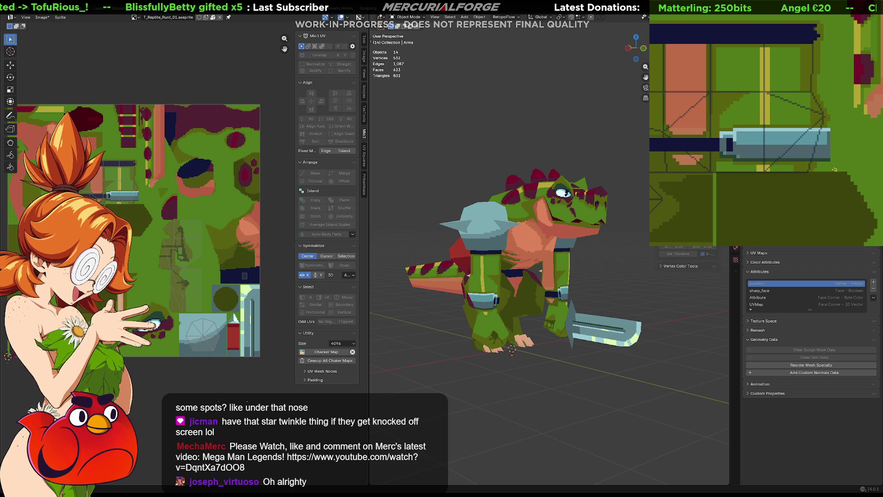
{"action": "scroll", "coordinate": [598, 271], "scroll_direction": "down", "scroll_amount": 4}
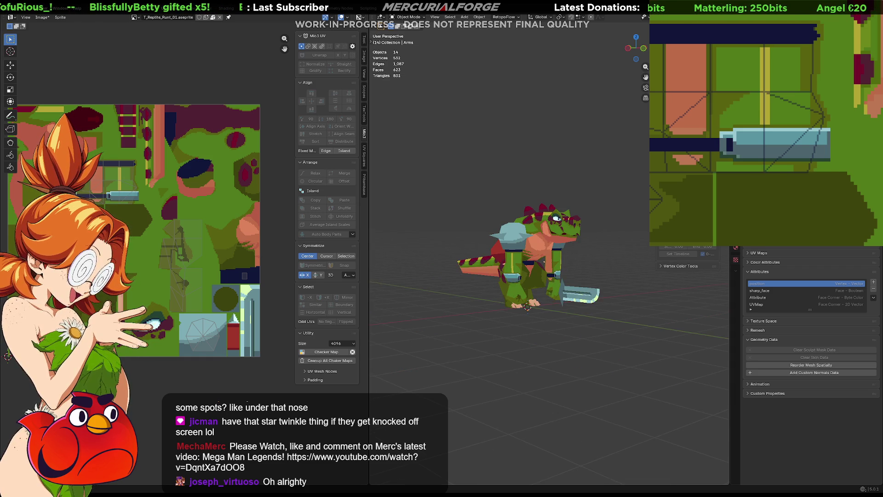
{"action": "mouse_move", "coordinate": [607, 272]}
{"action": "middle_mouse_down"}
{"action": "mouse_move", "coordinate": [536, 279]}
{"action": "mouse_move", "coordinate": [575, 263]}
{"action": "middle_mouse_up"}
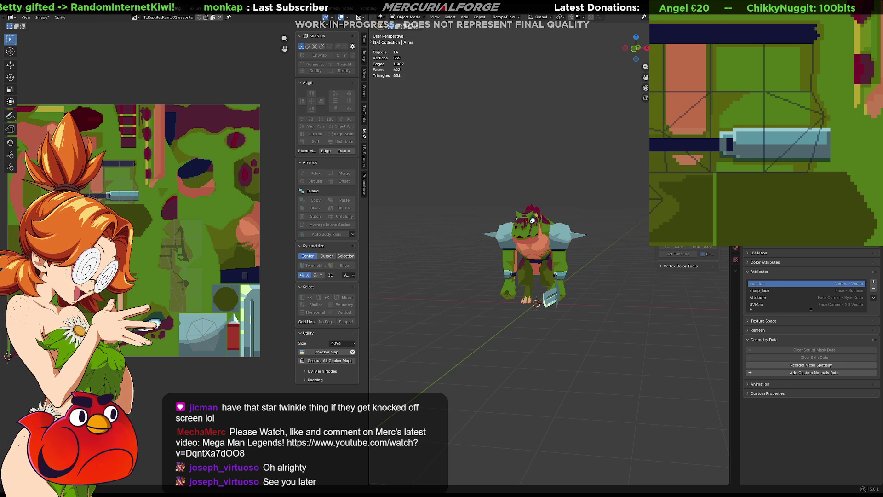
{"action": "mouse_move", "coordinate": [552, 290]}
{"action": "middle_mouse_down"}
{"action": "mouse_move", "coordinate": [651, 289]}
{"action": "mouse_move", "coordinate": [649, 302]}
{"action": "mouse_move", "coordinate": [622, 294]}
{"action": "mouse_move", "coordinate": [671, 288]}
{"action": "mouse_move", "coordinate": [611, 287]}
{"action": "mouse_move", "coordinate": [641, 283]}
{"action": "mouse_move", "coordinate": [629, 277]}
{"action": "middle_mouse_up"}
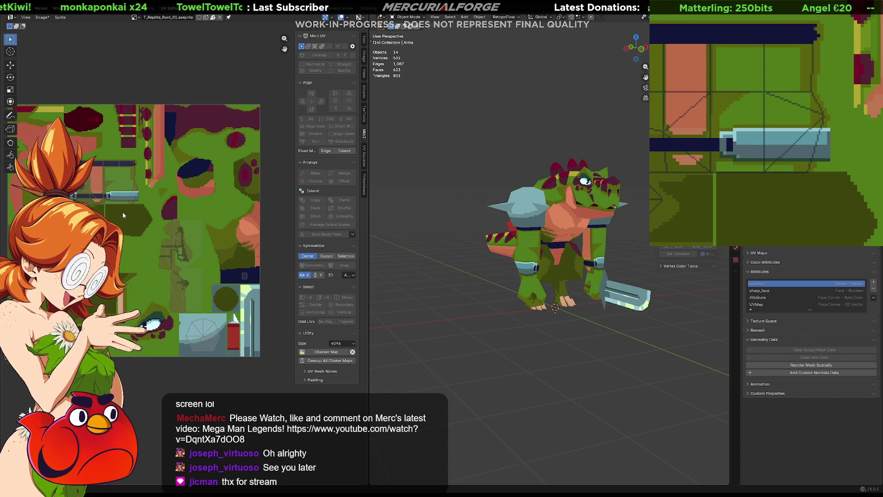
{"action": "scroll", "coordinate": [142, 166], "scroll_direction": "up", "scroll_amount": 3}
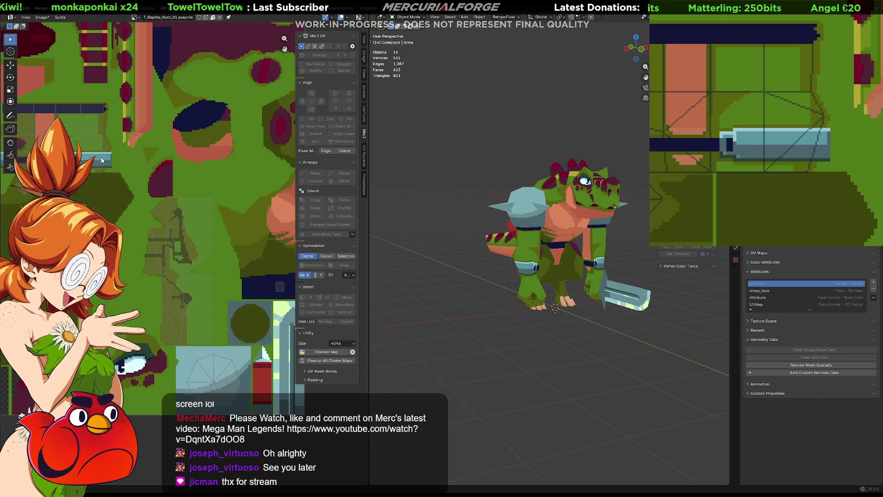
{"action": "left_click", "coordinate": [775, 47]}
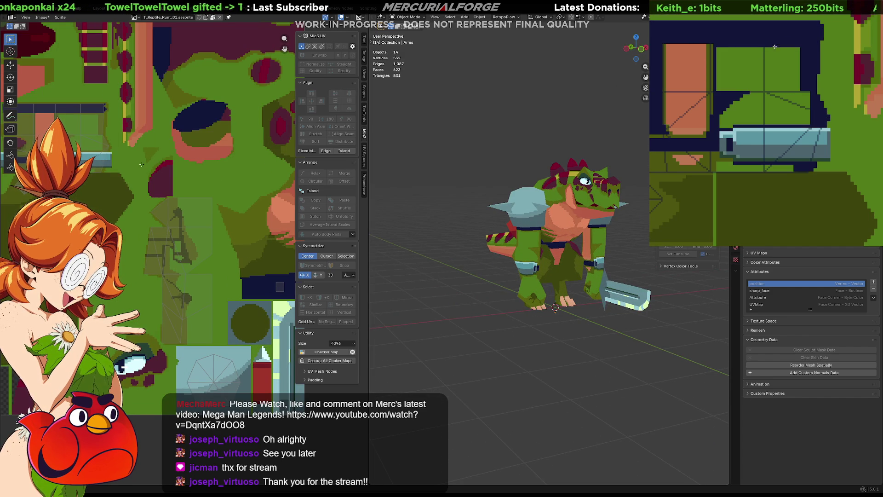
{"action": "left_click", "coordinate": [774, 60]}
{"action": "key", "text": "ctrl+z"}
{"action": "key", "text": "ctrl+z"}
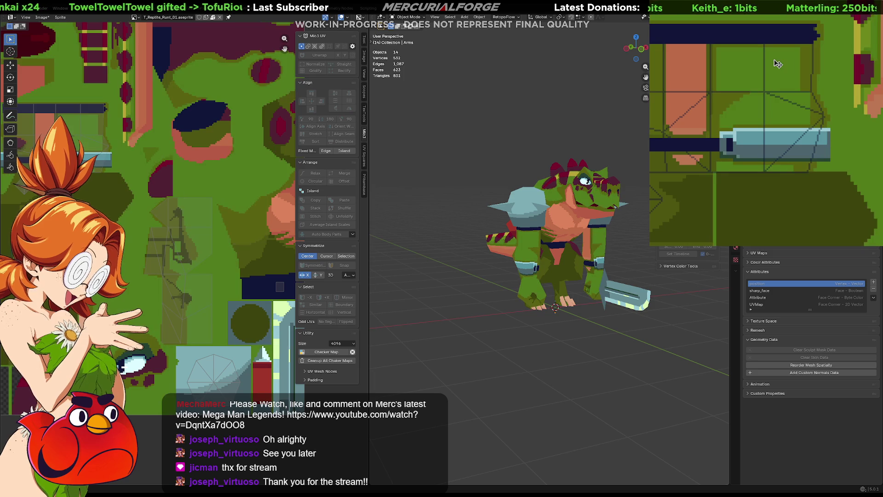
{"action": "key", "text": "ctrl+y"}
{"action": "key", "text": "ctrl+z"}
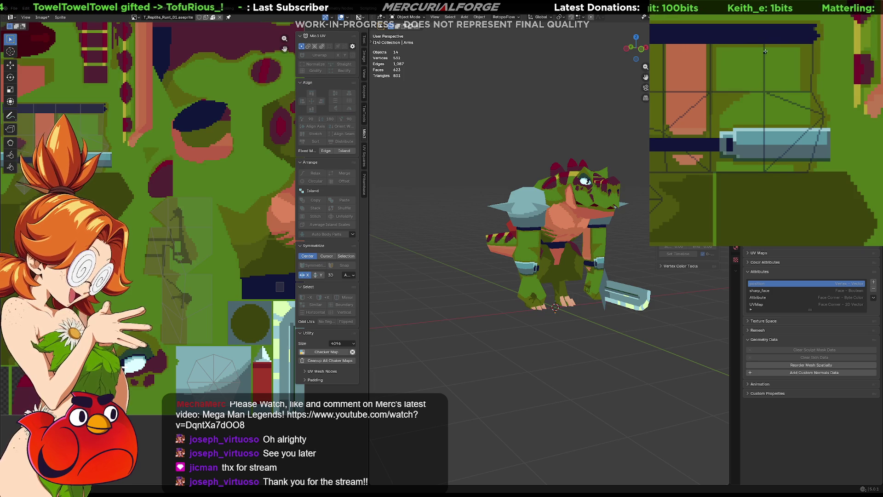
{"action": "scroll", "coordinate": [778, 51], "scroll_direction": "down", "scroll_amount": 1}
{"action": "mouse_move", "coordinate": [804, 27]}
{"action": "left_mouse_down"}
{"action": "mouse_move", "coordinate": [729, 100]}
{"action": "mouse_move", "coordinate": [652, 101]}
{"action": "left_mouse_up"}
{"action": "key", "text": "f"}
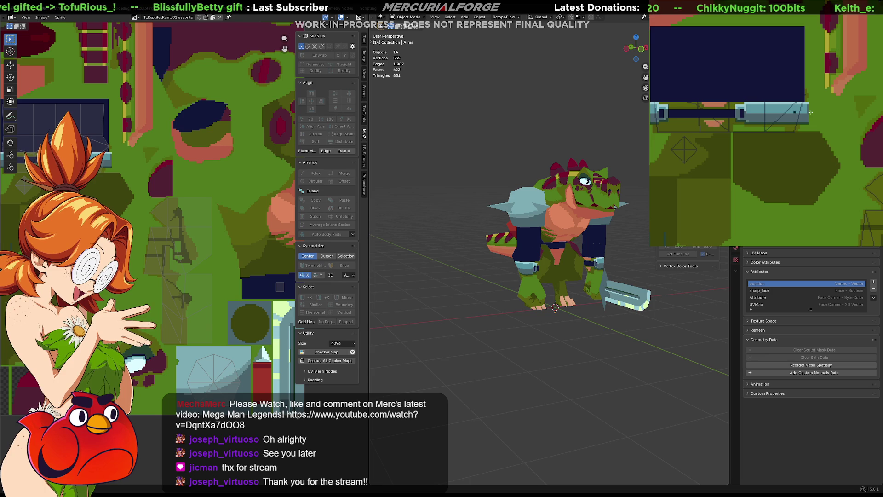
{"action": "mouse_move", "coordinate": [575, 230]}
{"action": "middle_mouse_down"}
{"action": "mouse_move", "coordinate": [565, 221]}
{"action": "mouse_move", "coordinate": [563, 231]}
{"action": "mouse_move", "coordinate": [538, 227]}
{"action": "mouse_move", "coordinate": [581, 222]}
{"action": "mouse_move", "coordinate": [556, 220]}
{"action": "middle_mouse_up"}
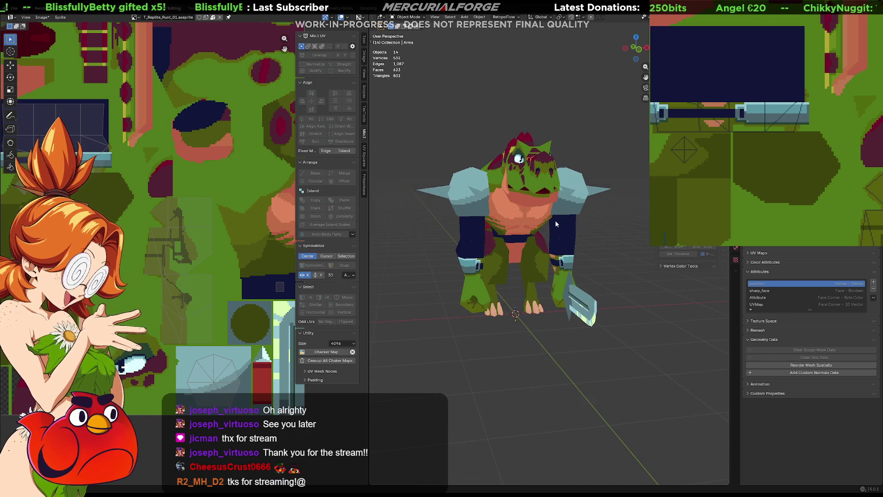
{"action": "key", "text": "ctrl+z"}
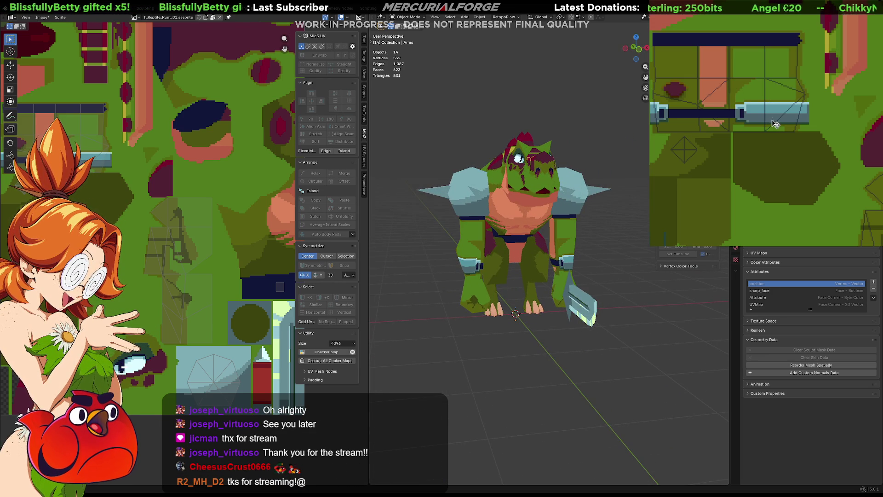
{"action": "scroll", "coordinate": [773, 119], "scroll_direction": "down", "scroll_amount": 1}
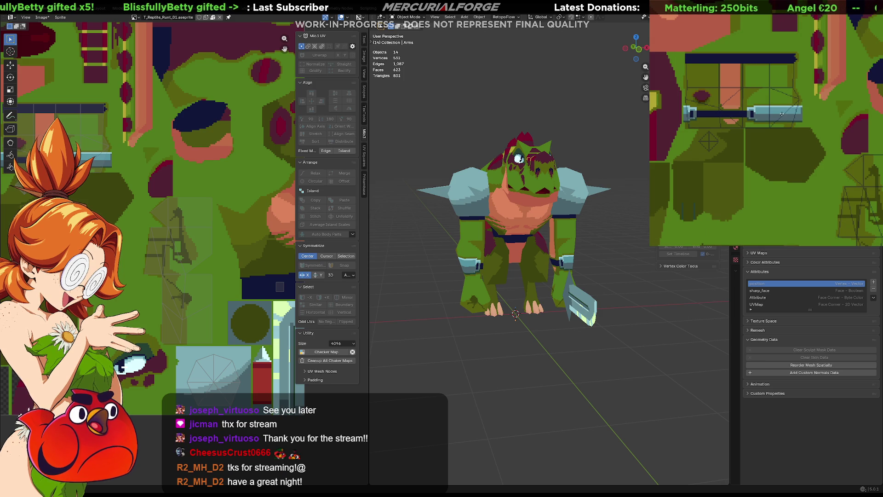